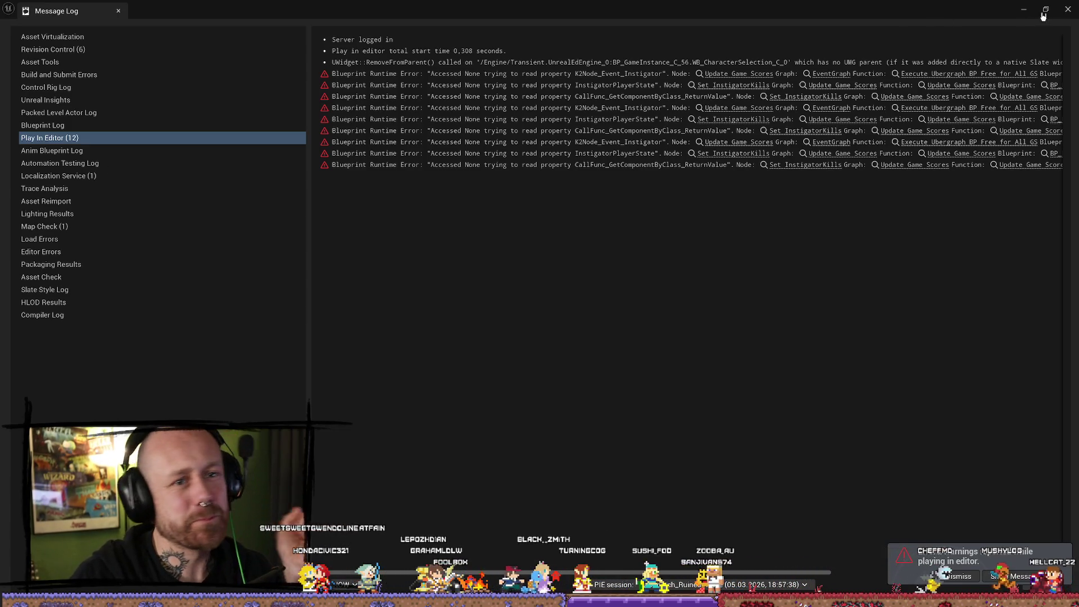
Minimize the editor and its Play In Editor message log to the desktop
click(1023, 10)
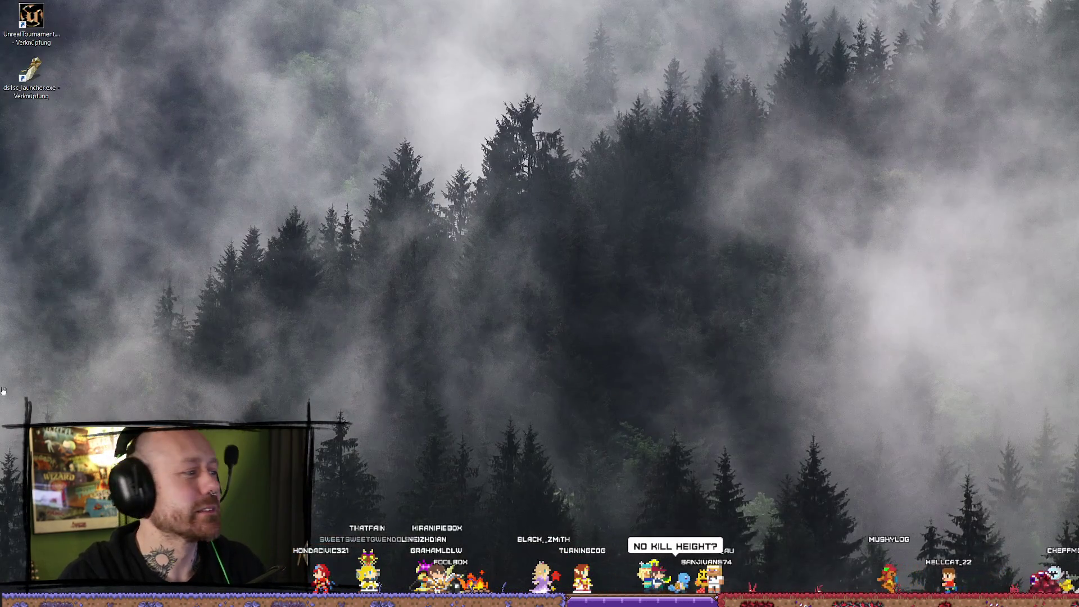
Switch back to the editor, boost camera speed, and fly in to the floating village island
key(alt+Tab)
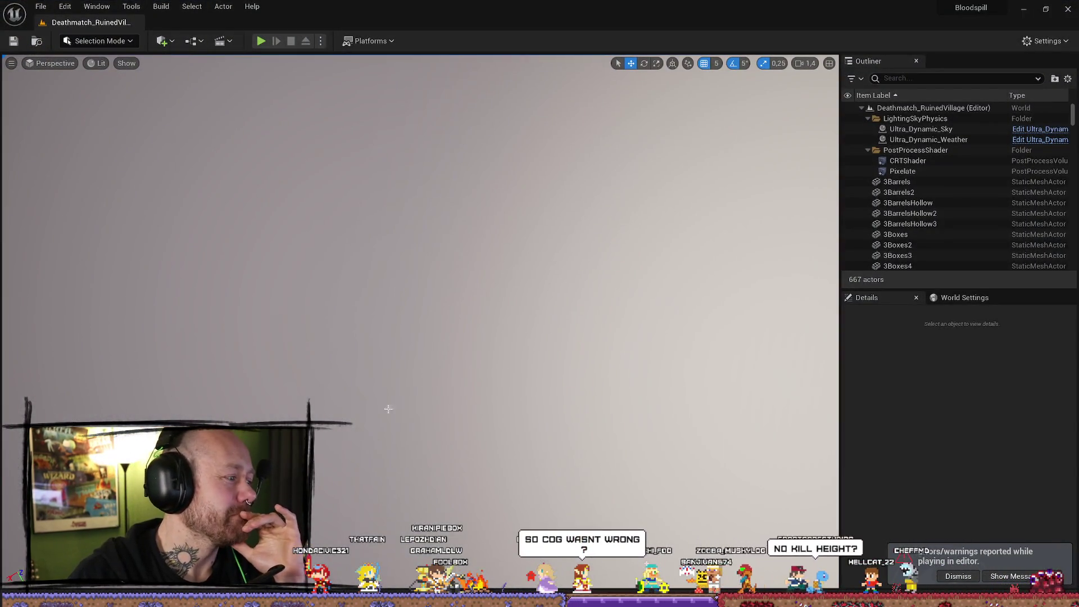
scroll(420, 281, up, 3)
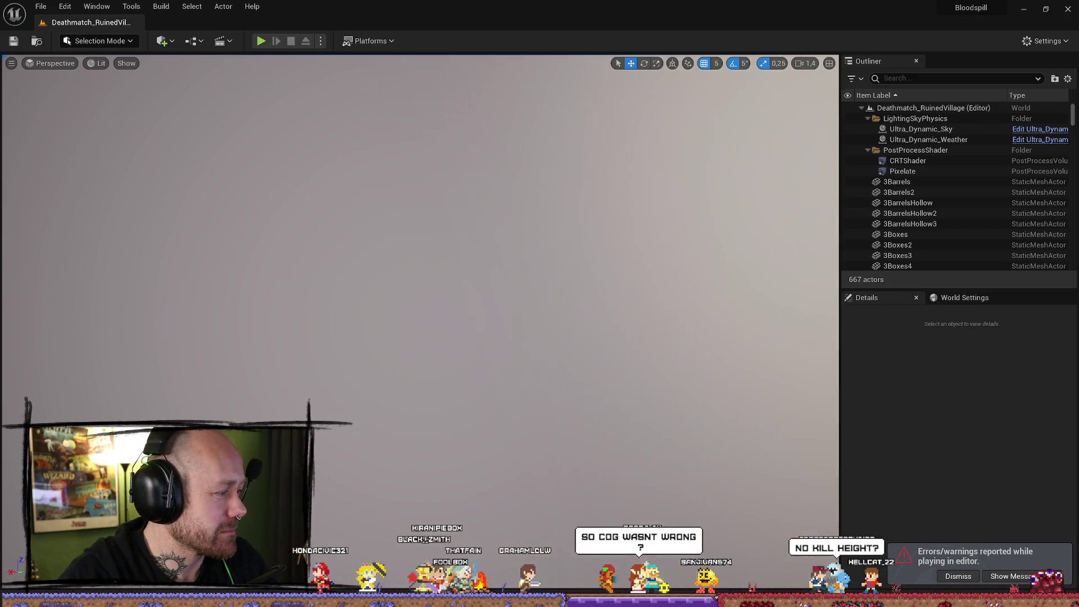
scroll(420, 281, up, 2)
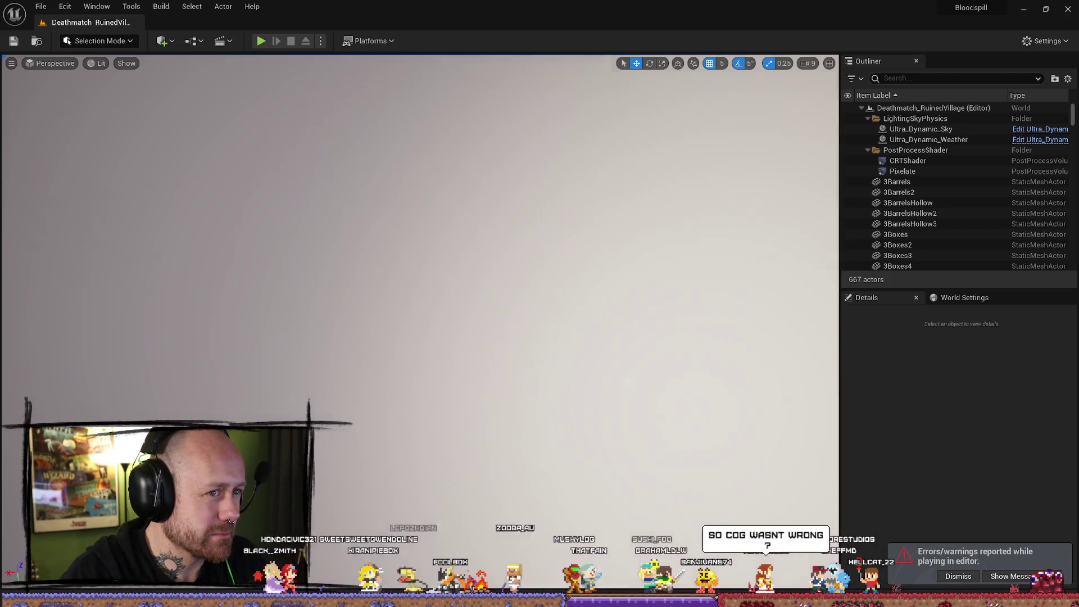
key(s)
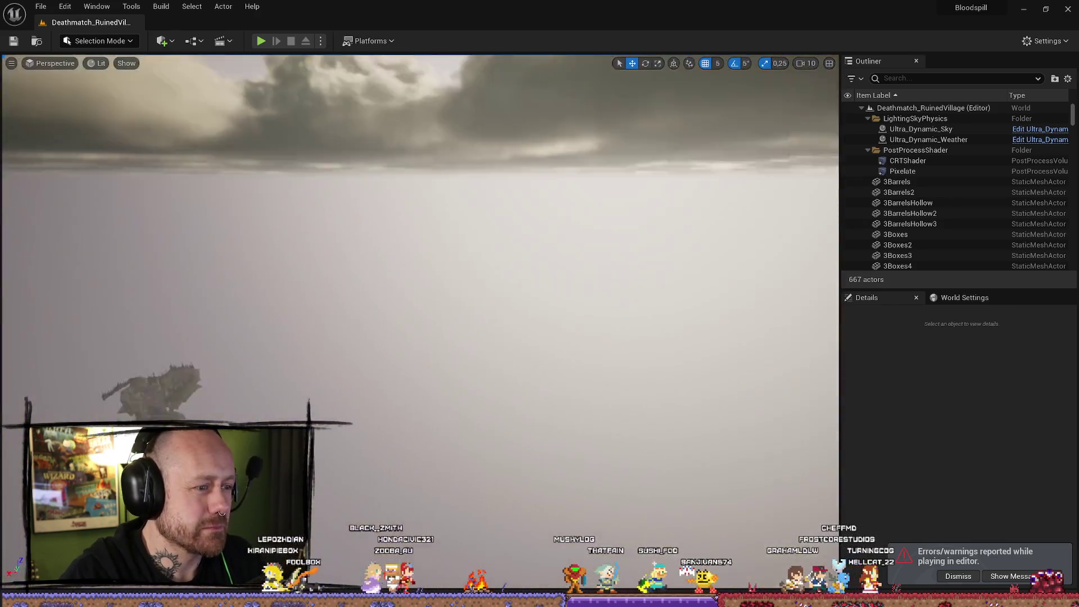
key(w)
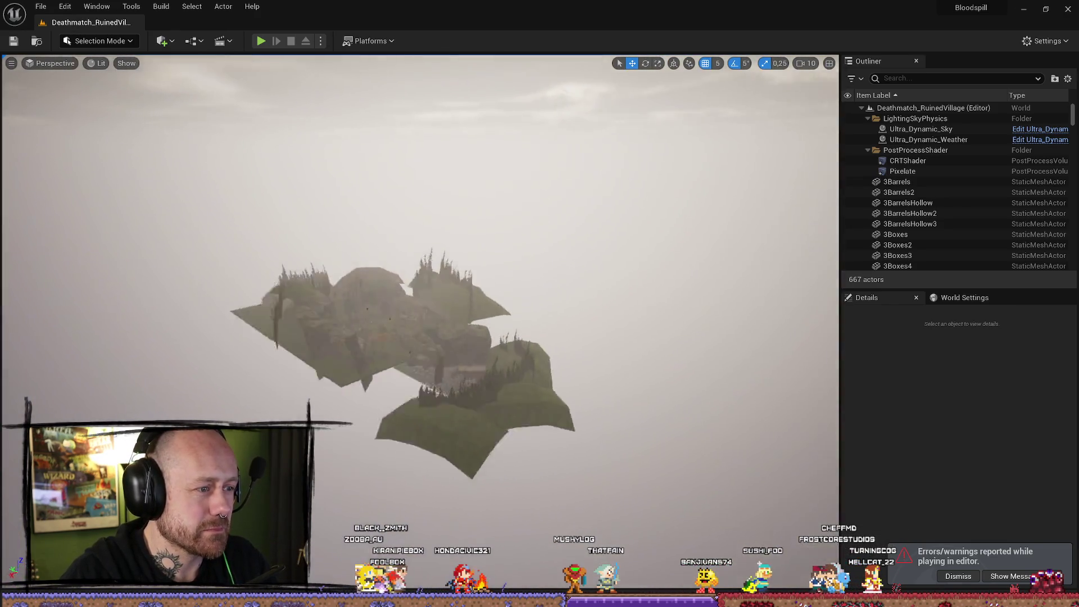
key(s)
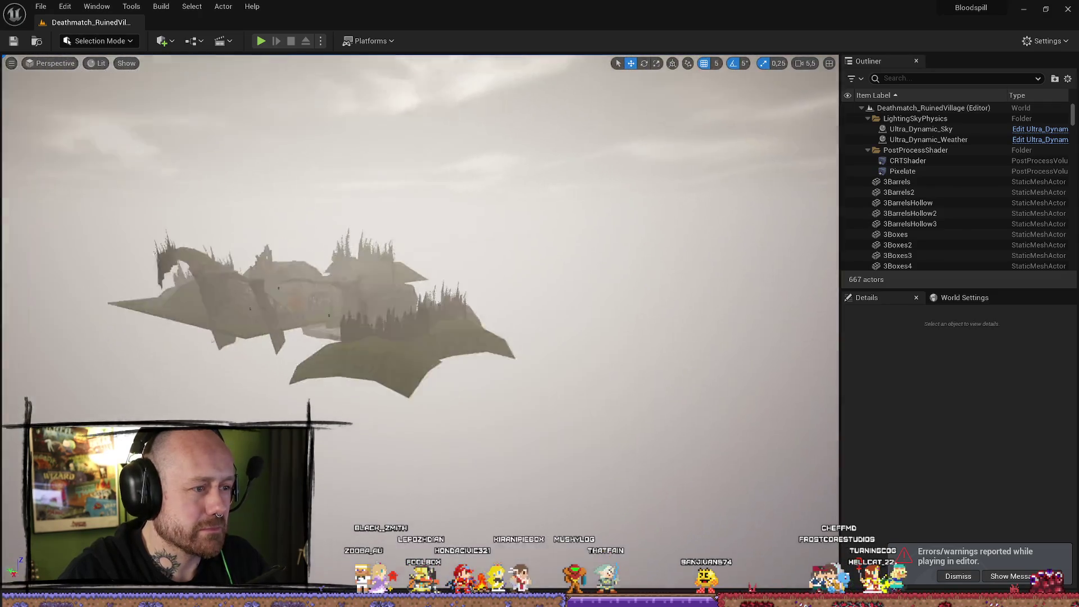
scroll(421, 281, down, 3)
key(w)
scroll(420, 281, down, 1)
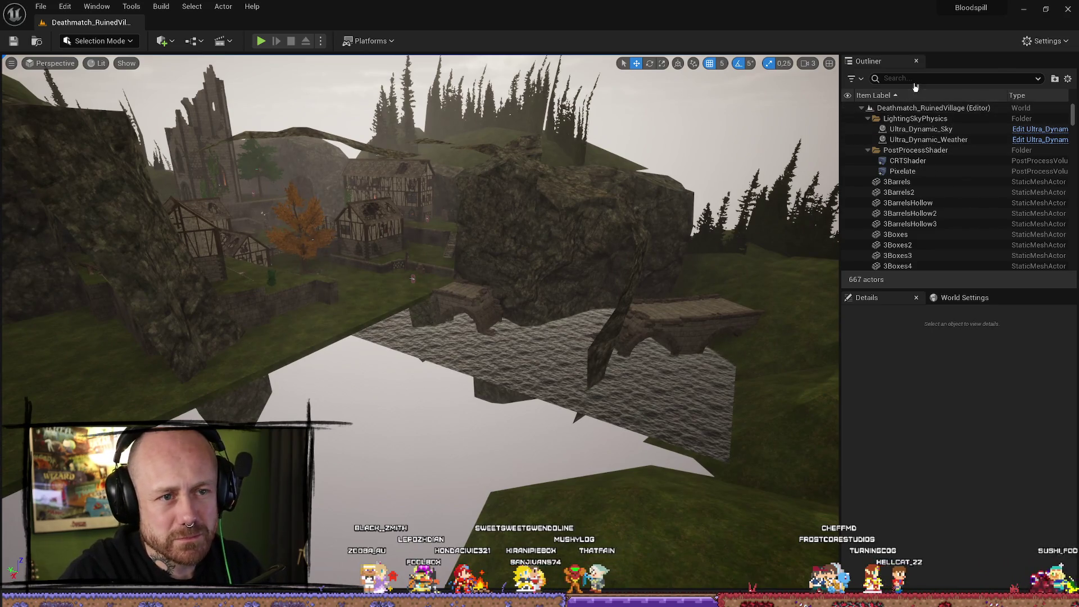
Search the Outliner for 'kill', then clear it and search for volumes instead
click(913, 79)
text(kill)
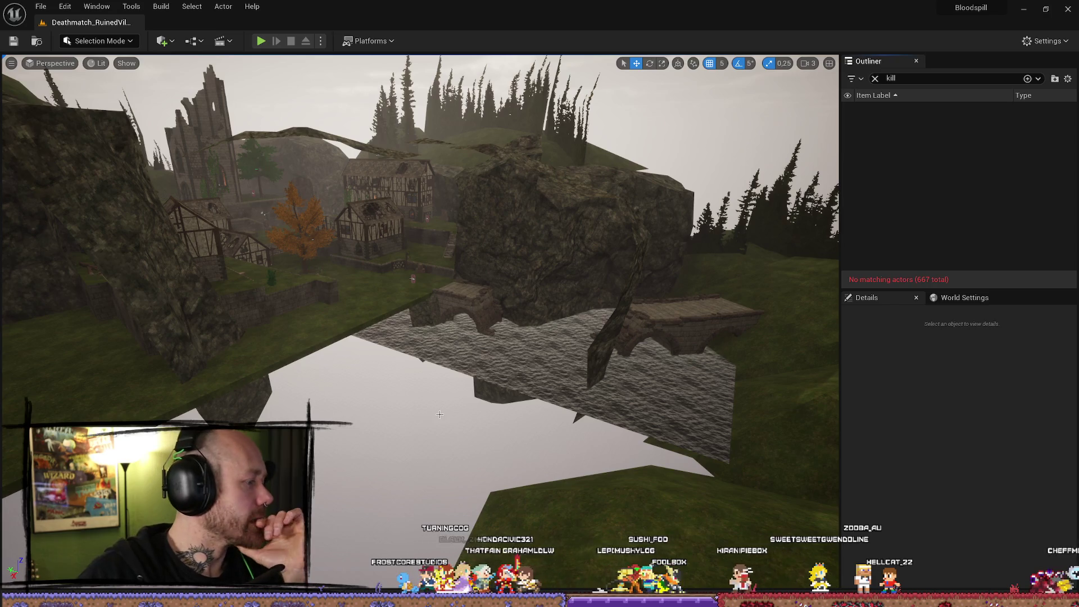
key(Escape)
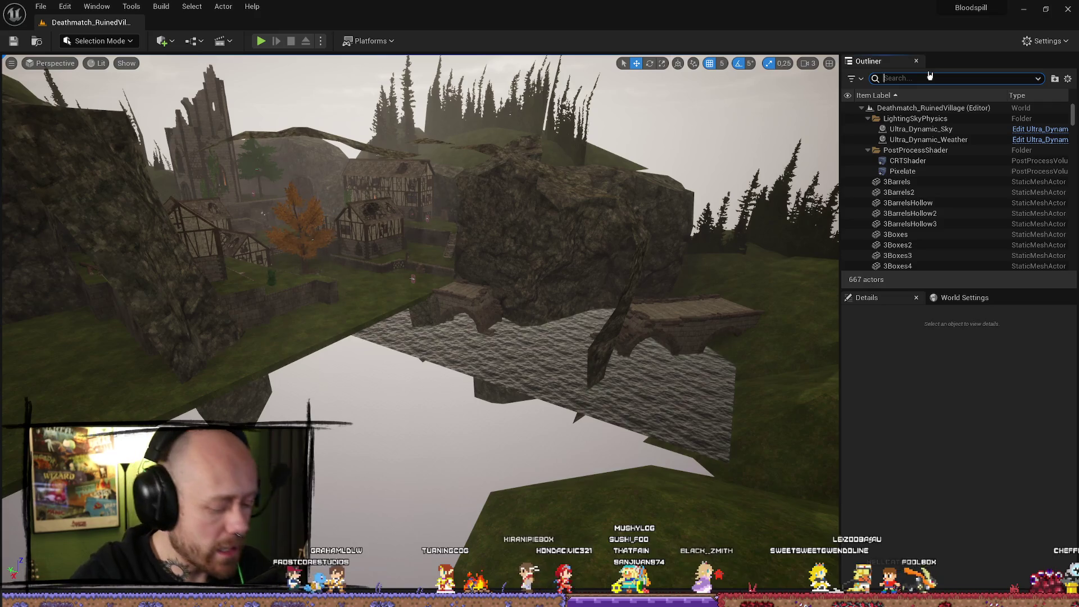
text(volue)
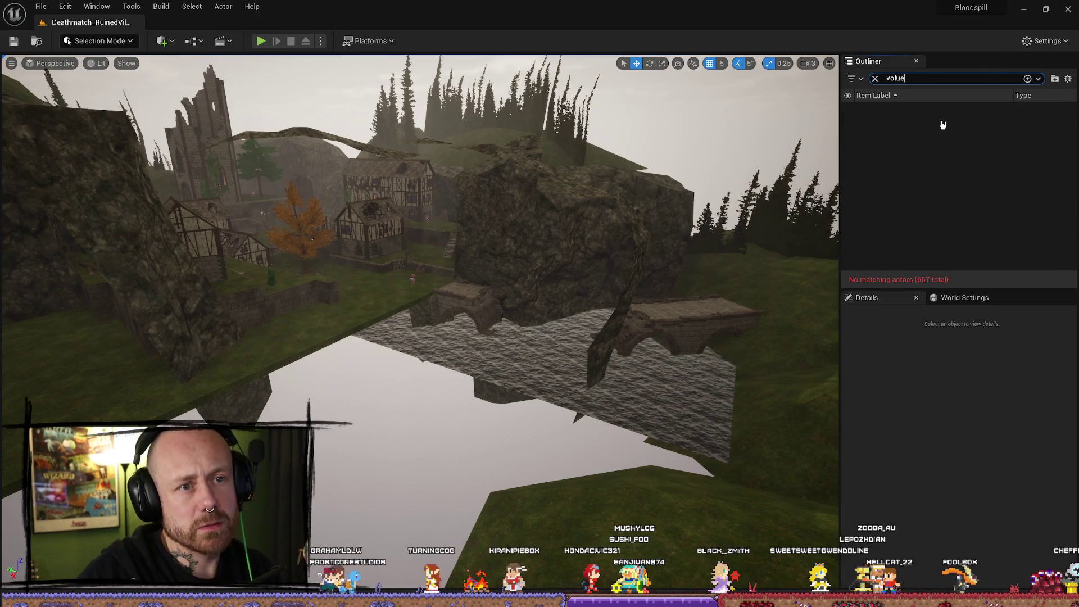
key(BackSpace)
Select and frame the PainCausingVolume, stretch it much taller, and lower it slightly
click(915, 161)
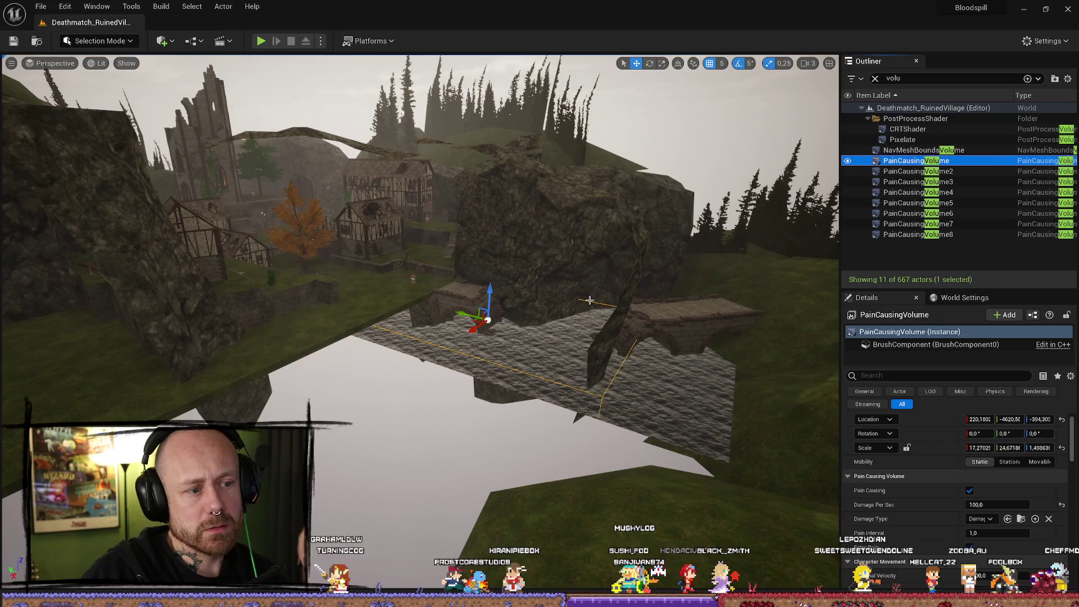
key(f)
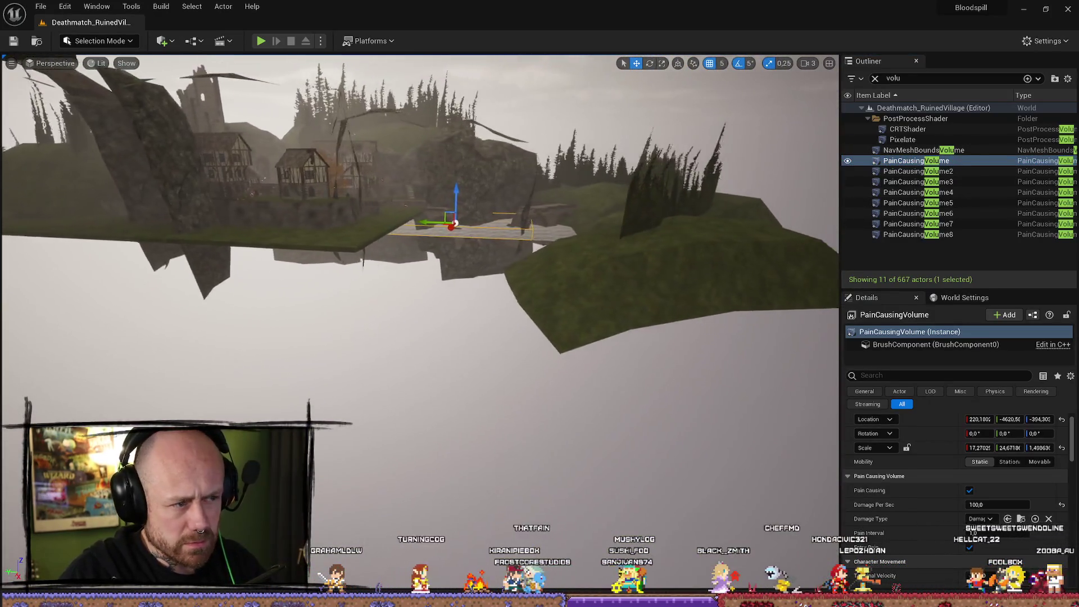
key(r)
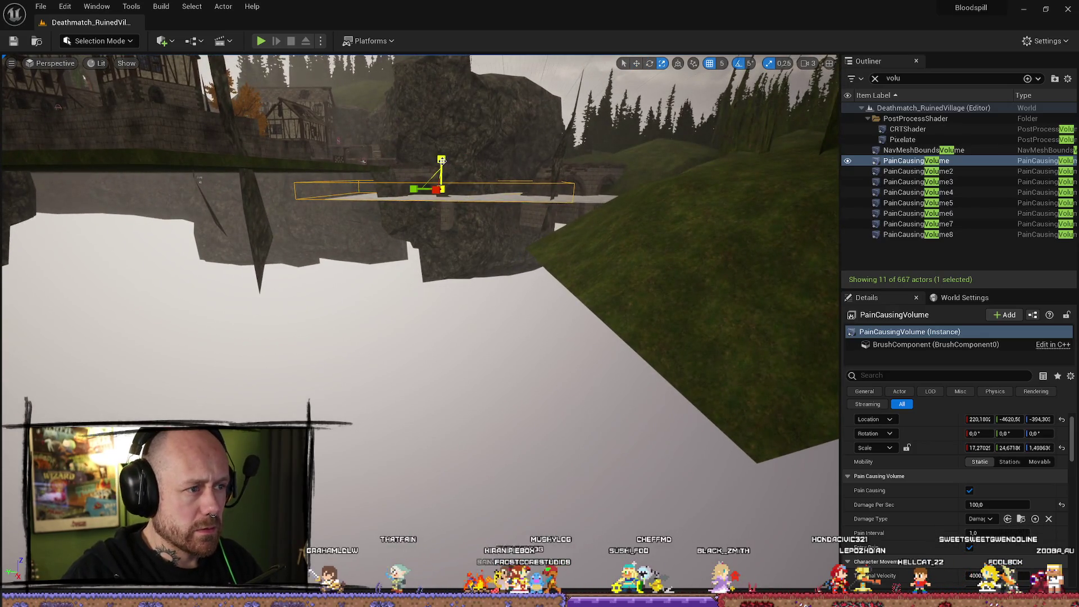
drag(442, 160, 455, 243)
key(w)
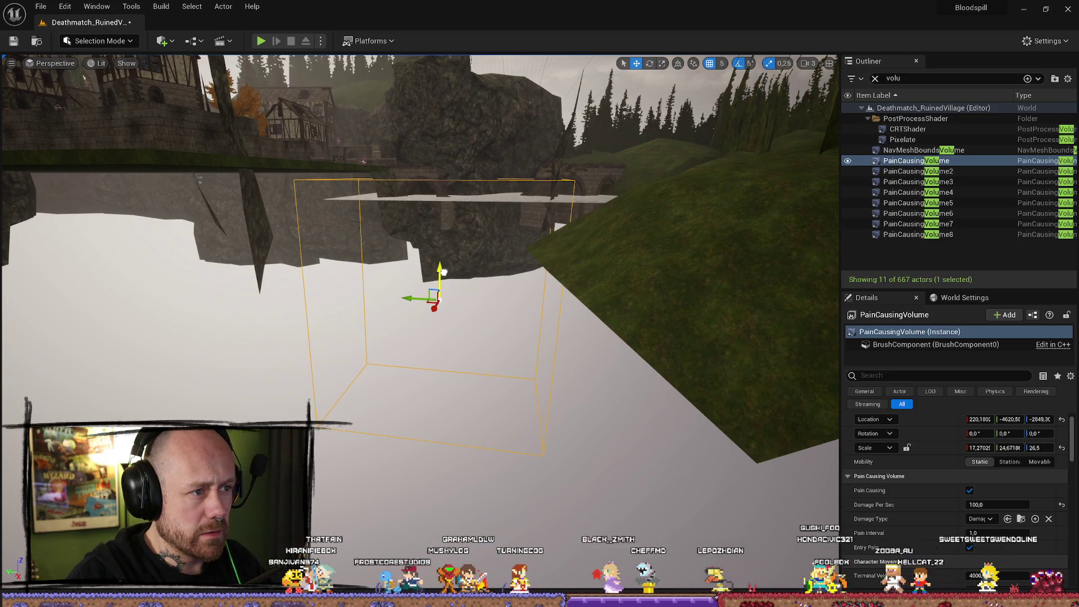
drag(443, 272, 443, 273)
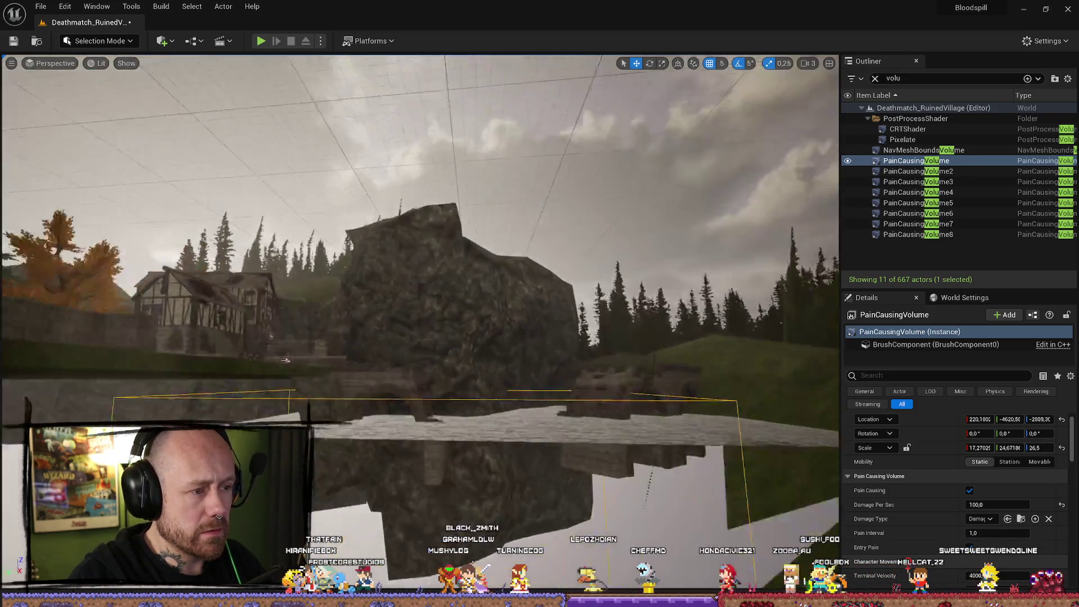
Turn the view toward the rock and start a playtest with Alt+P
drag(286, 360, 19, 335)
scroll(24, 305, down, 5)
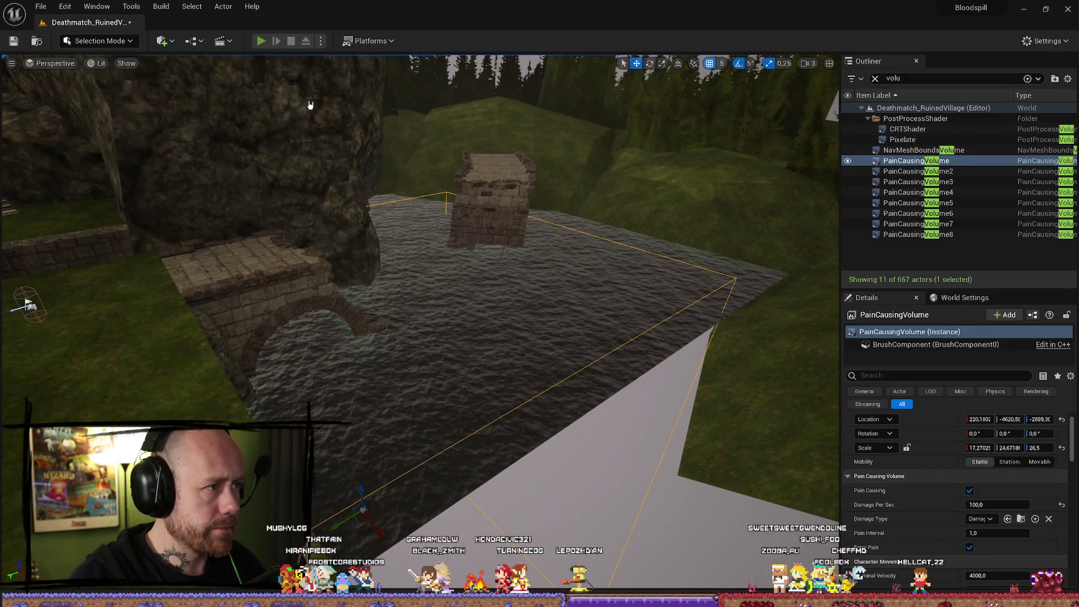
key(alt+p)
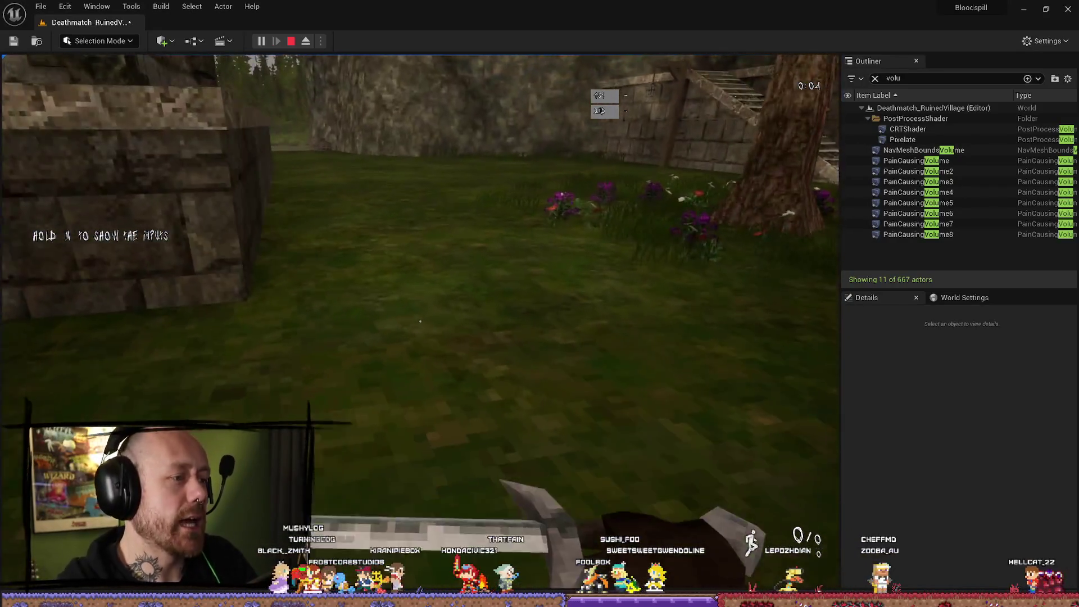
Walk across the courtyard, past the orange tree, through the rock-wall gap, then end the playtest
click(420, 321)
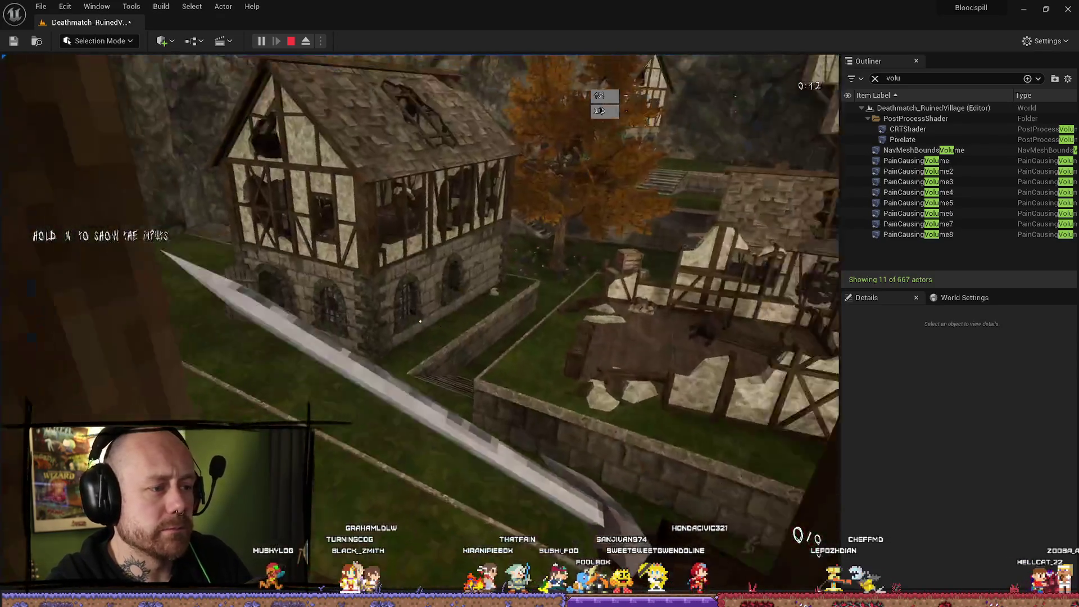
key(w)
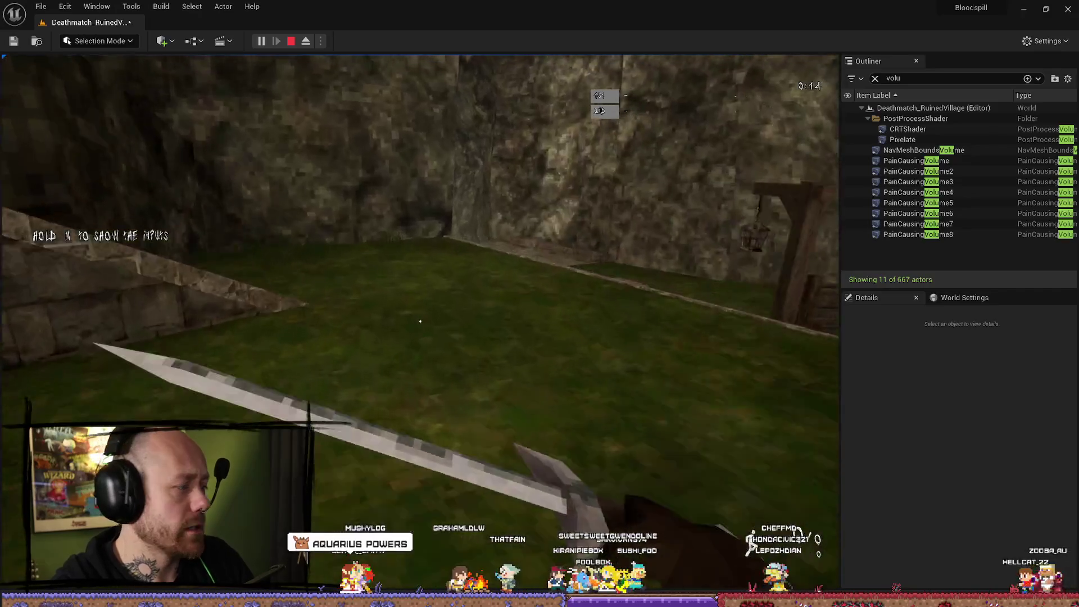
key(w)
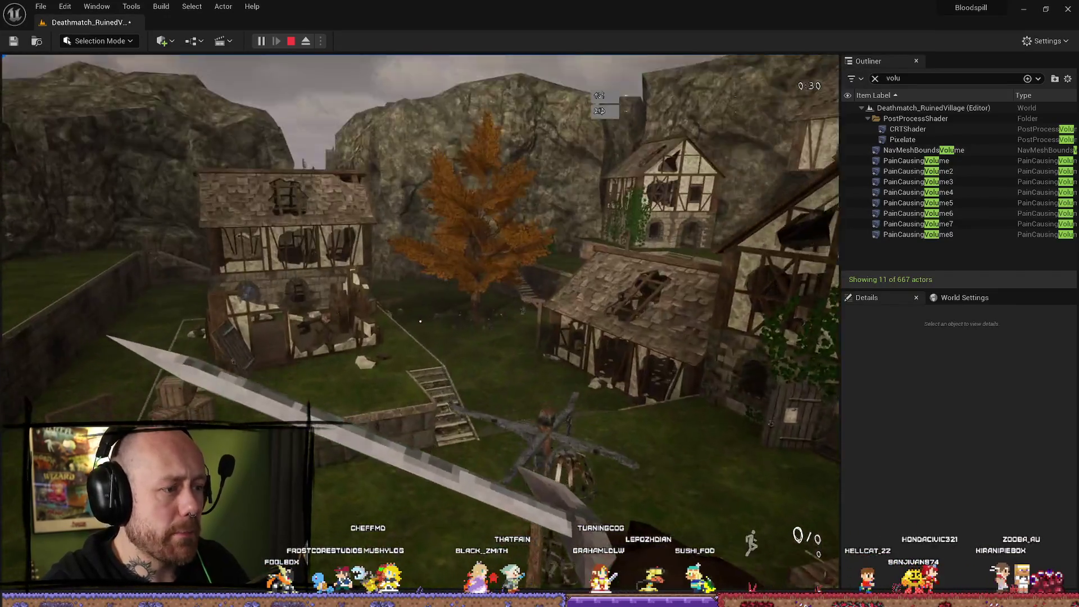
key(w)
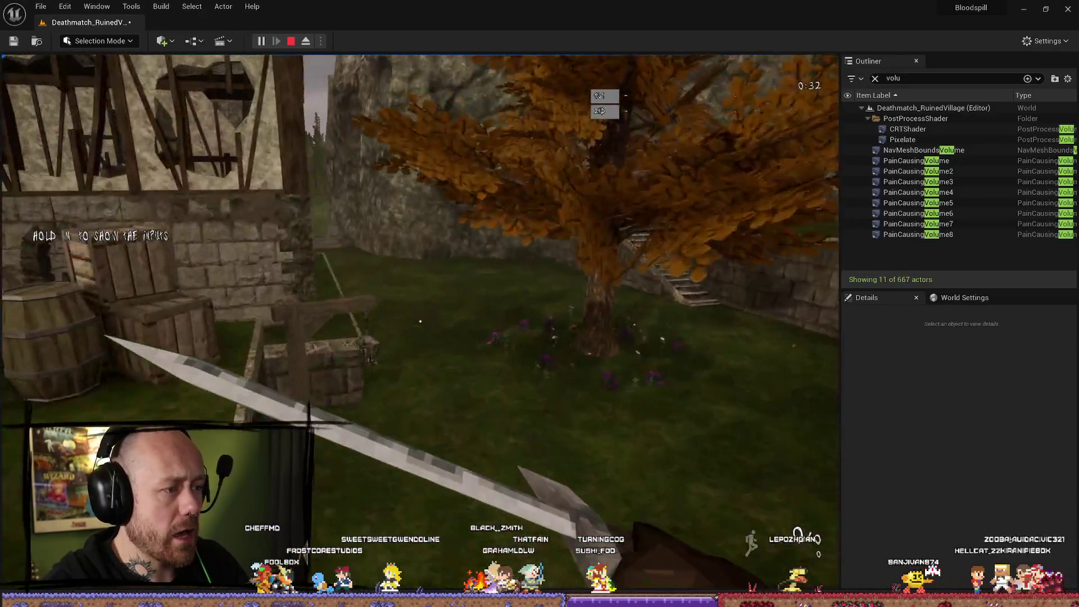
key(w)
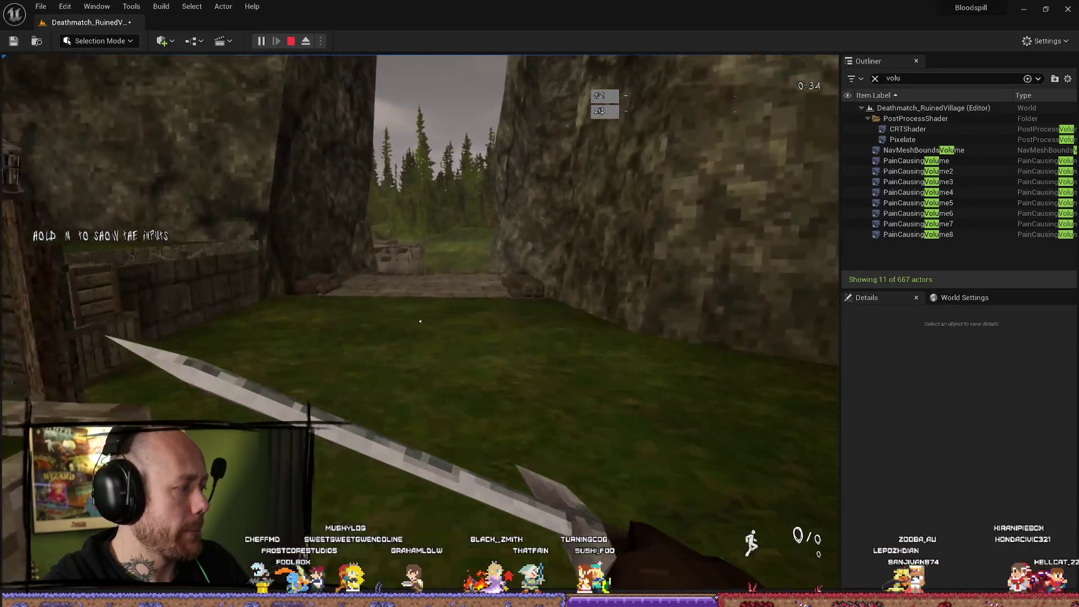
key(w)
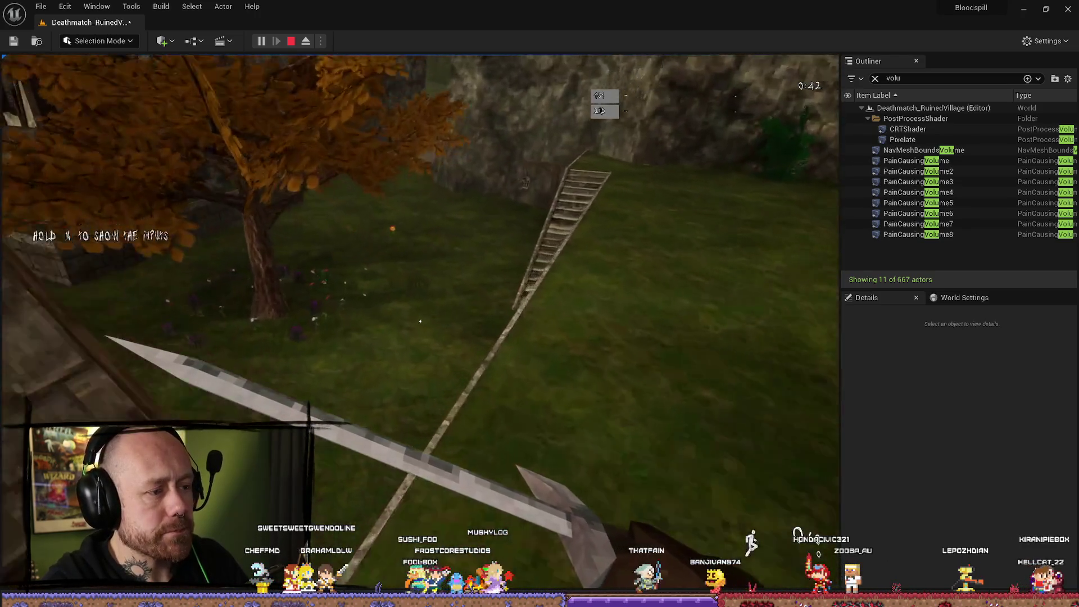
key(w)
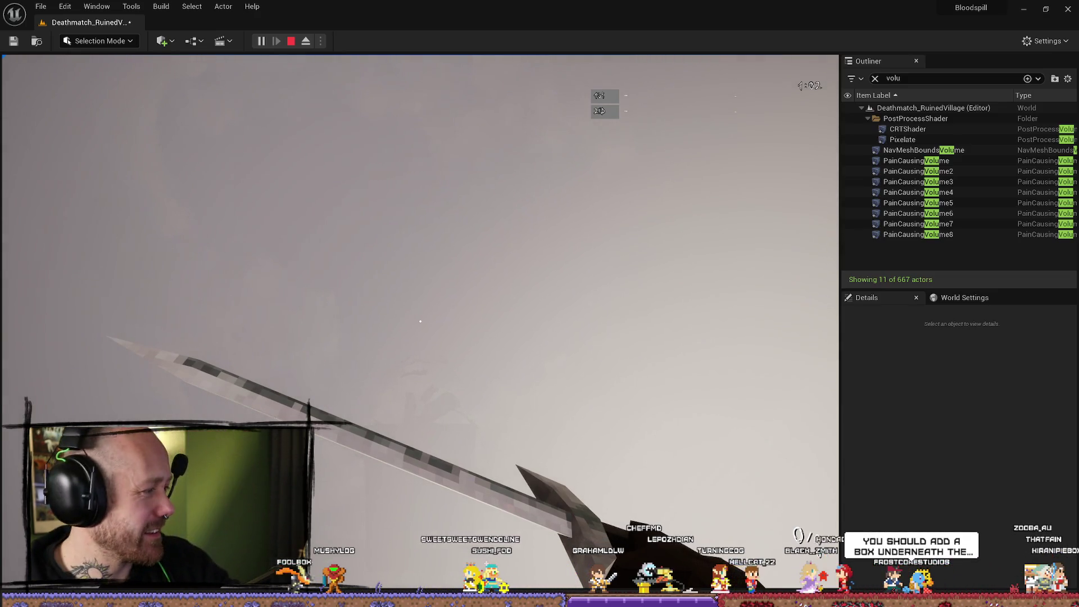
key(Escape)
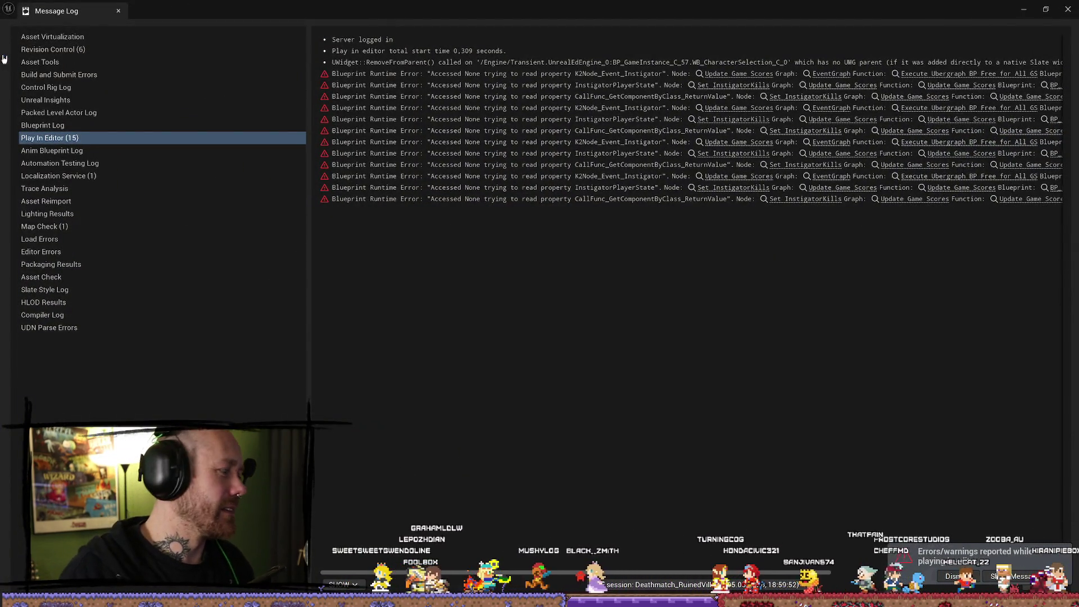
Alt-drag a lower duplicate of the pain volume and scale it much wider along Y
click(1069, 11)
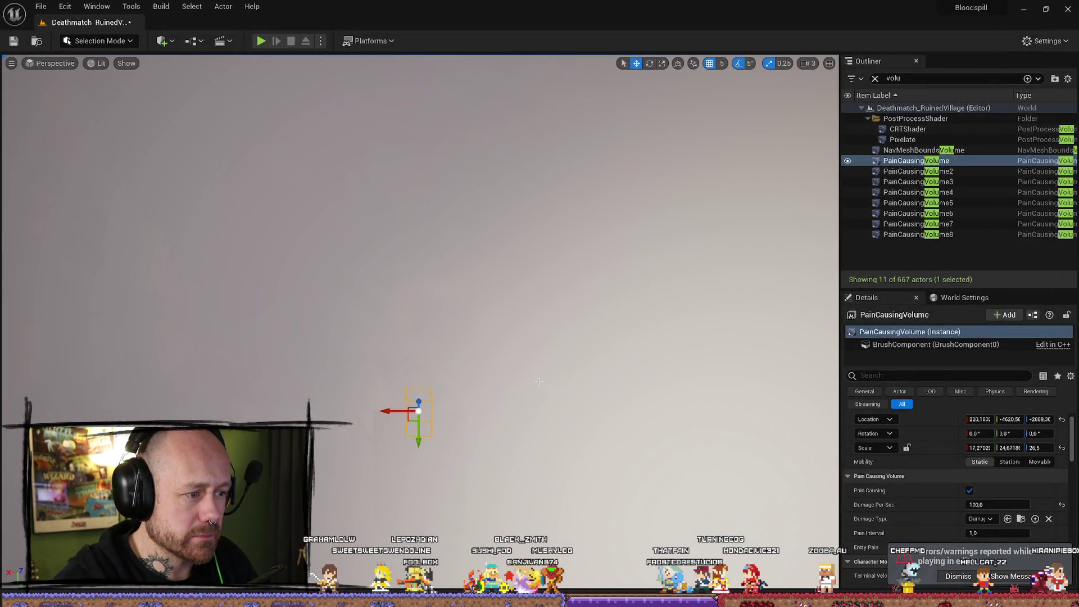
mouse_move(539, 381)
mouse_down()
mouse_move(444, 394)
mouse_move(553, 367)
mouse_up()
mouse_move(417, 264)
alt+mouse_down()
mouse_move(421, 360)
mouse_move(425, 337)
mouse_move(338, 360)
mouse_move(196, 360)
mouse_move(435, 347)
mouse_move(311, 357)
mouse_move(312, 326)
alt+mouse_up()
key(r)
scroll(435, 347, down, 5)
drag(463, 316, 417, 315)
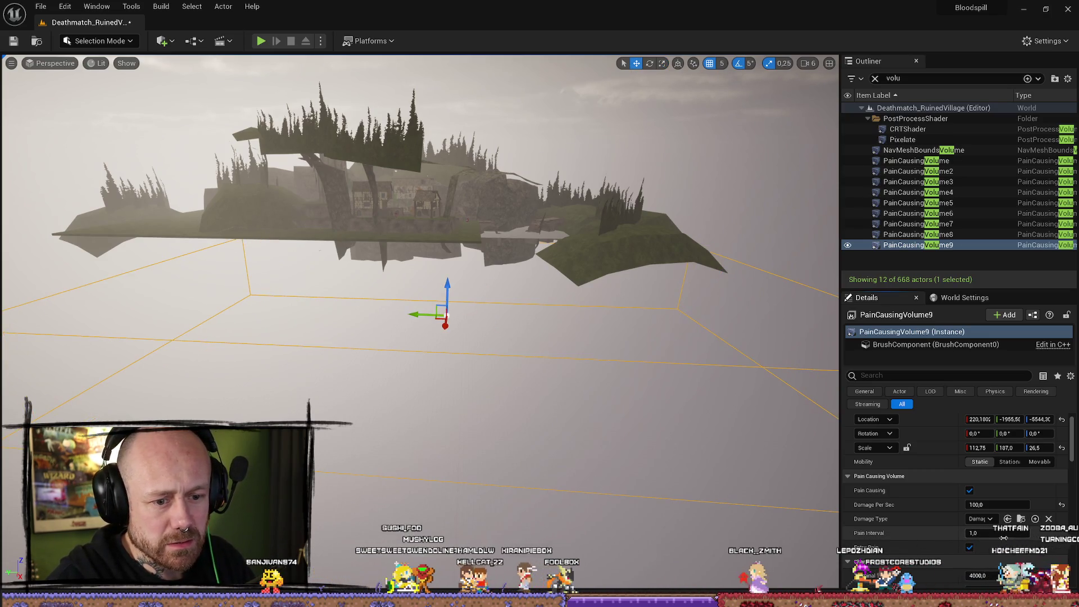
Set the new volume's Pain Interval to 0,1, then select the original volume's Pain Interval
click(983, 533)
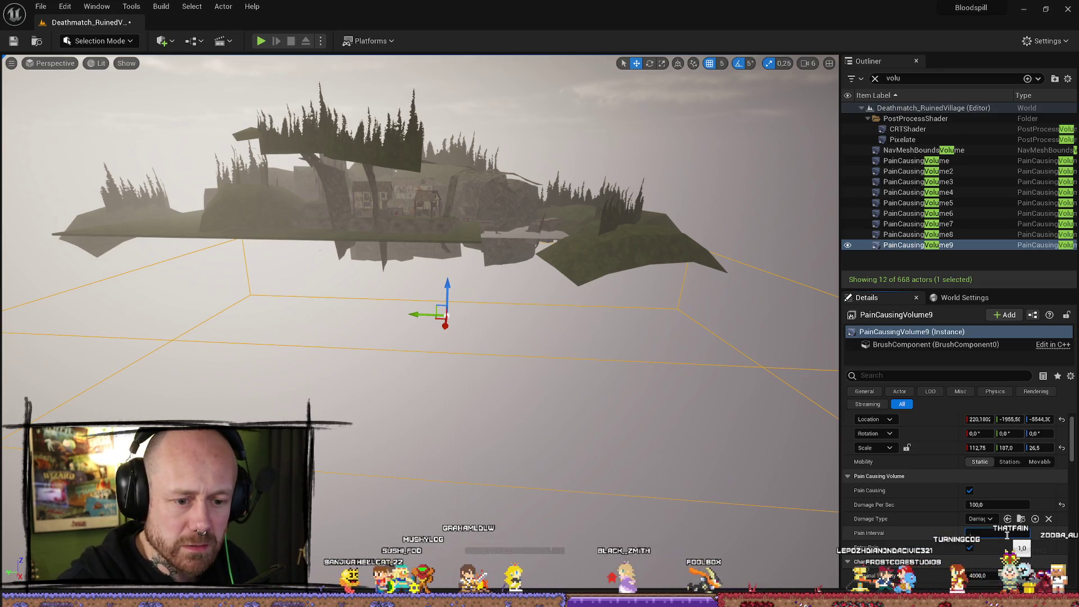
text(,1)
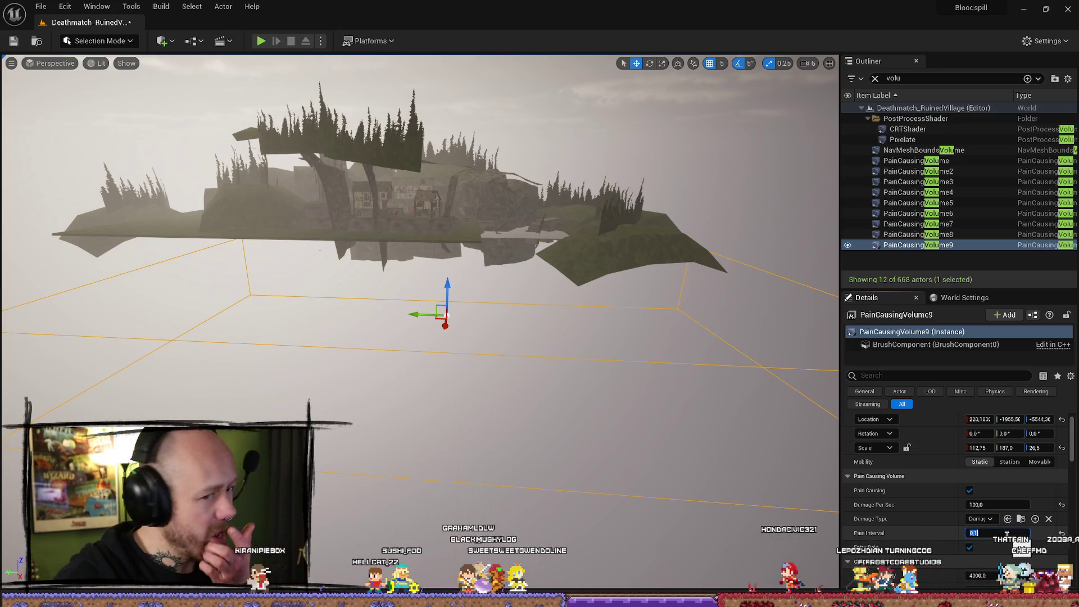
drag(427, 337, 427, 253)
mouse_move(595, 236)
mouse_down()
mouse_move(621, 219)
mouse_move(610, 242)
mouse_move(627, 225)
mouse_move(628, 247)
mouse_move(632, 230)
mouse_up()
click(625, 256)
click(926, 162)
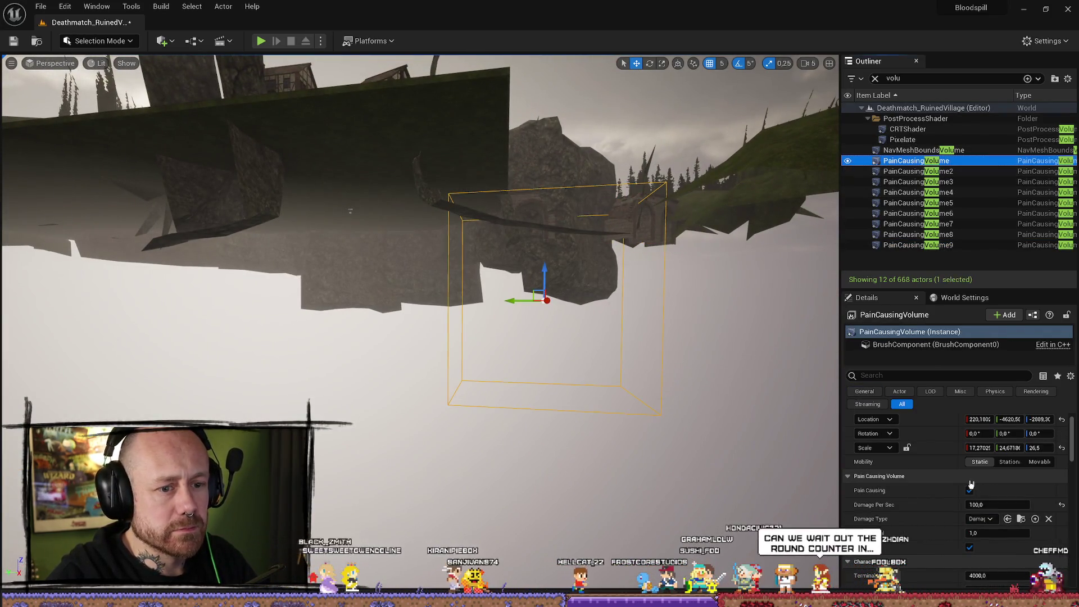
click(1006, 534)
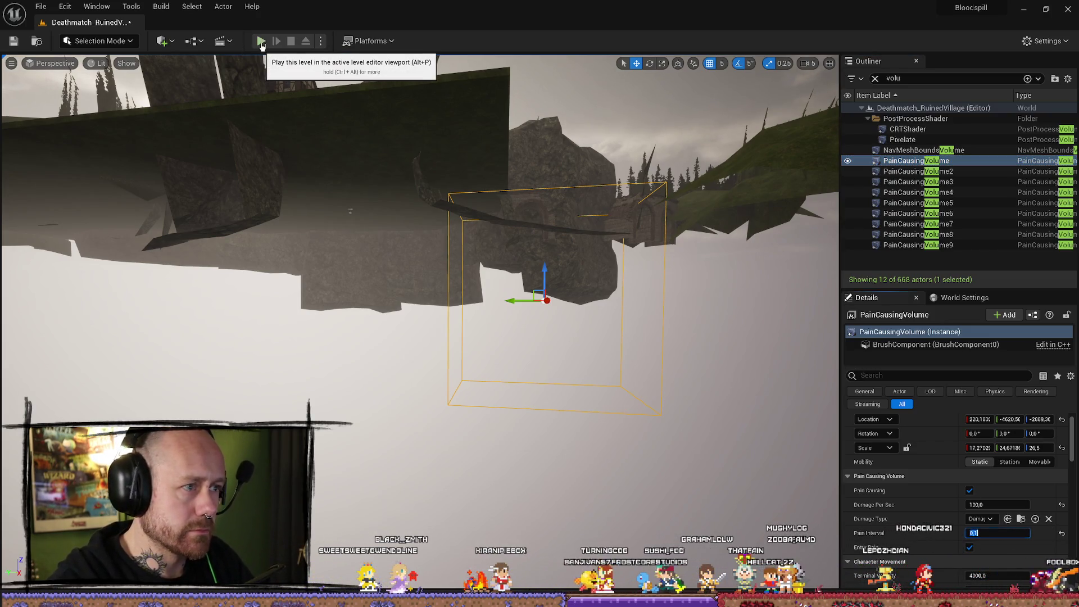
Playtest the level, walking onto the stone platform and swinging the sword twice
click(263, 43)
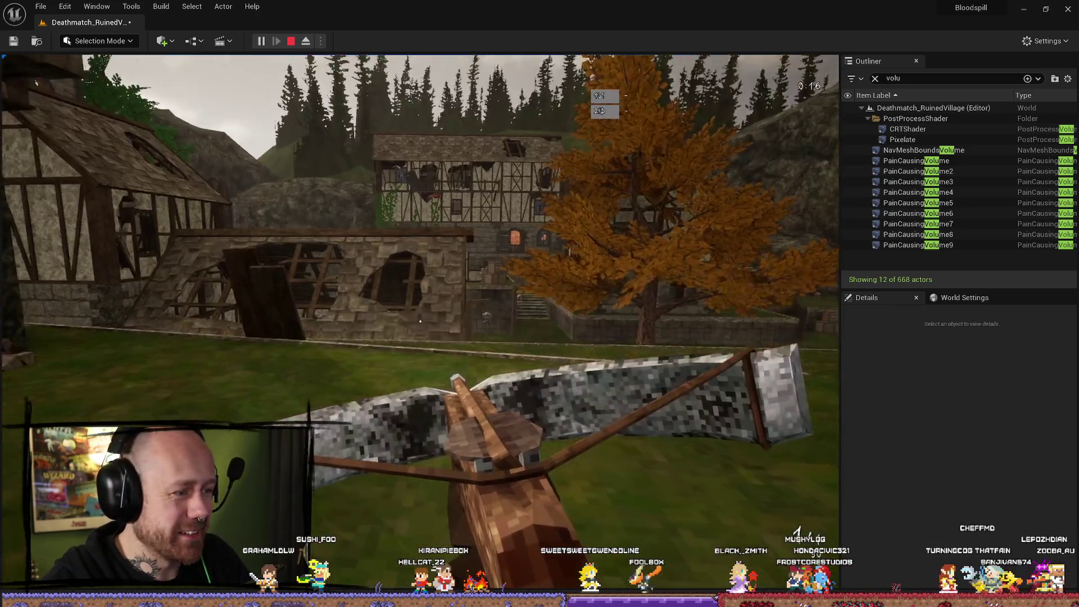
scroll(420, 322, down, 1)
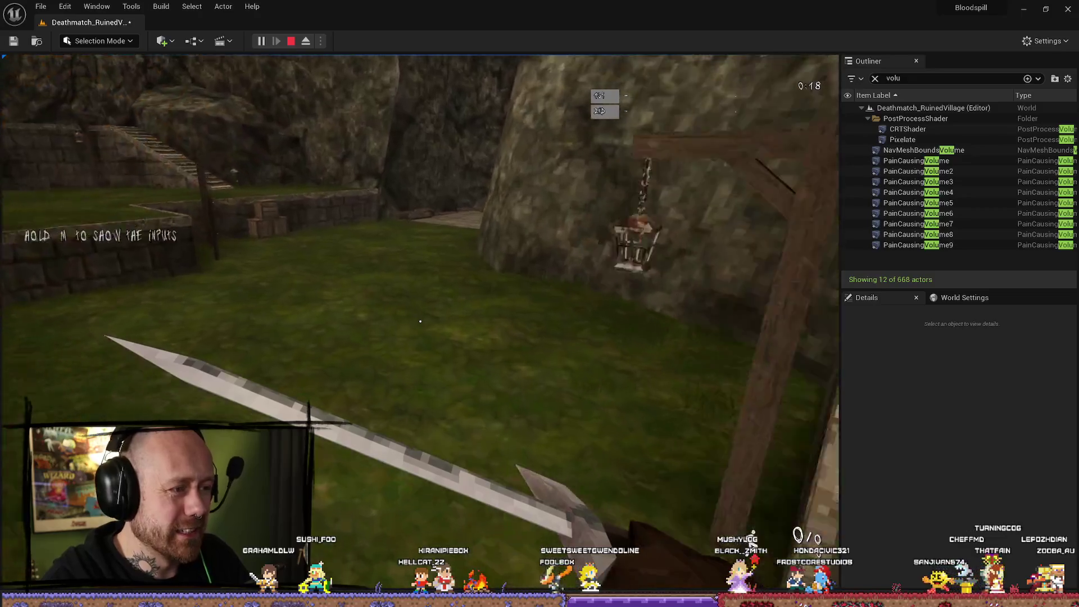
key(w)
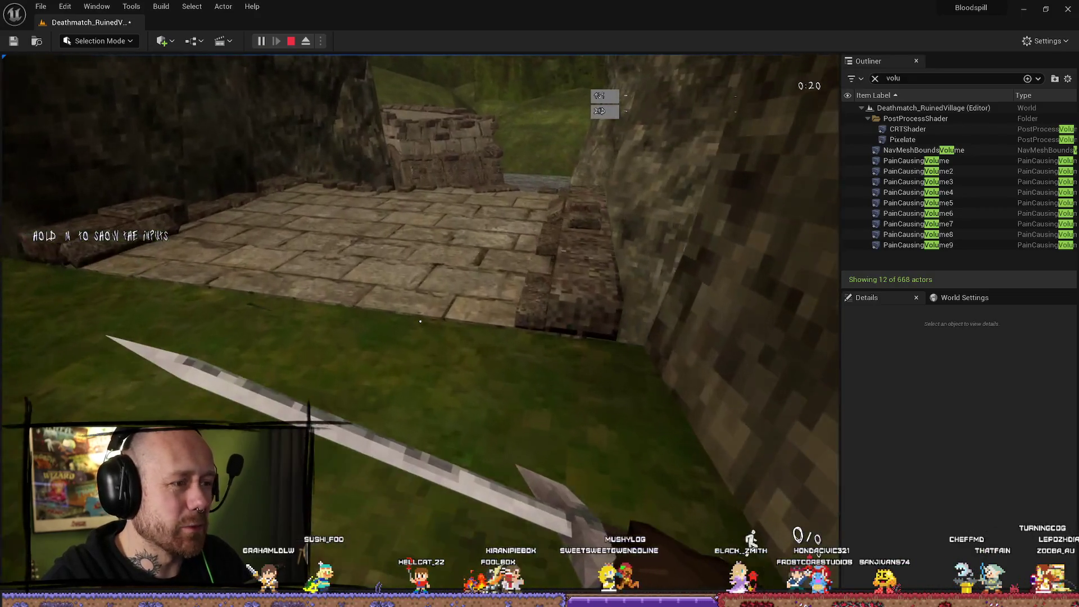
click(420, 321)
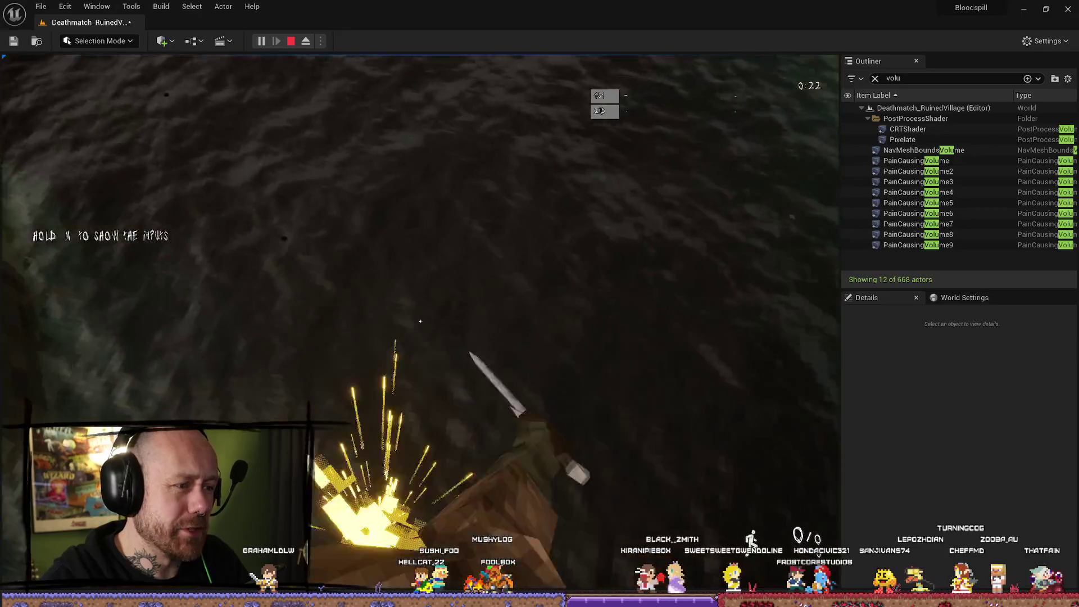
click(420, 321)
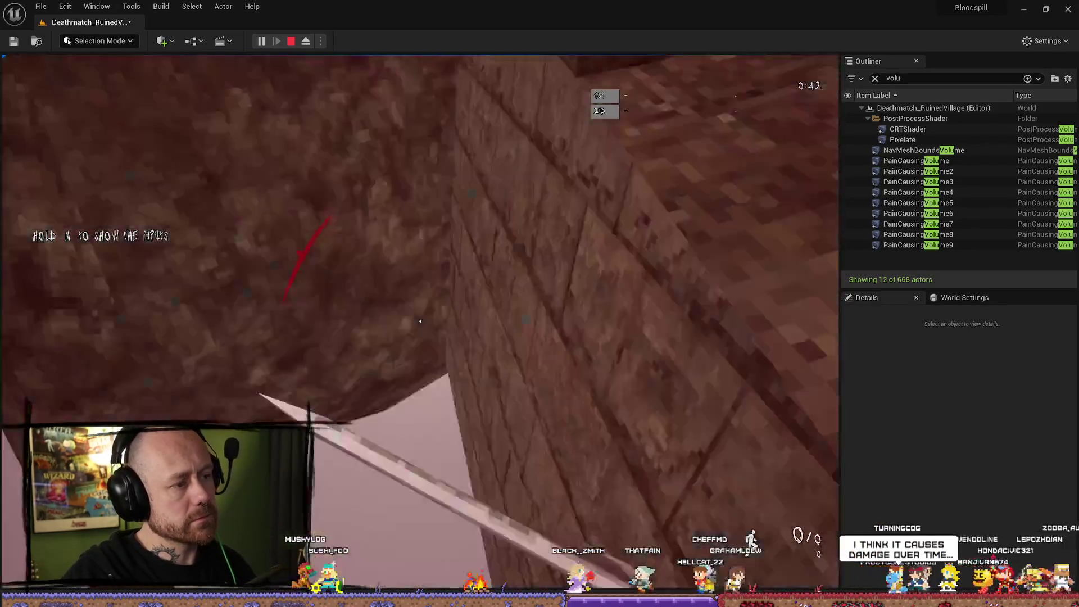
End the playtest, close the message log, and fly the view up to the rock overhang
key(Escape)
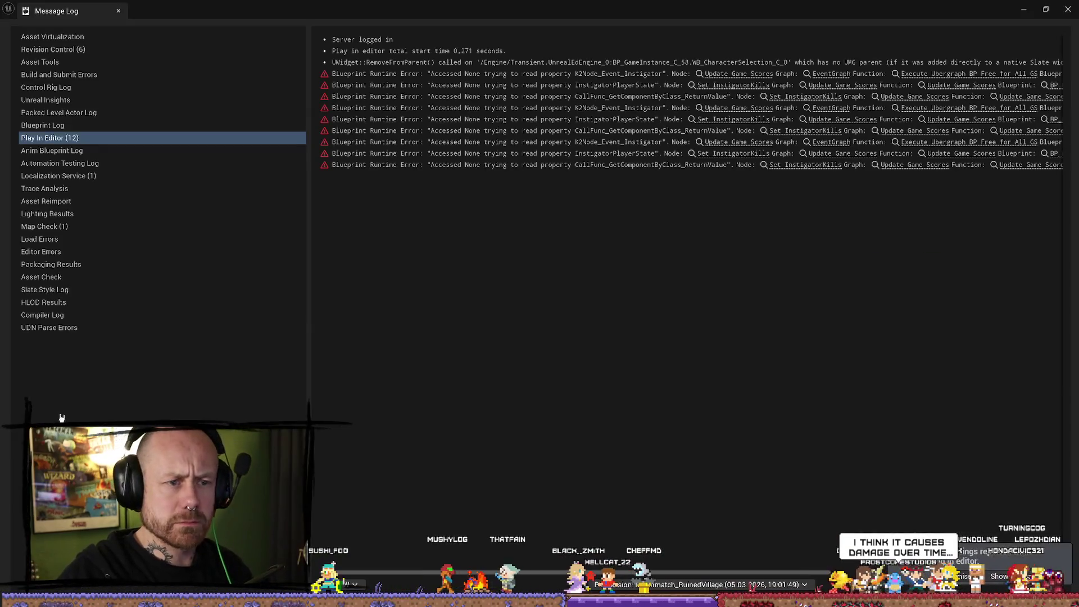
click(1067, 9)
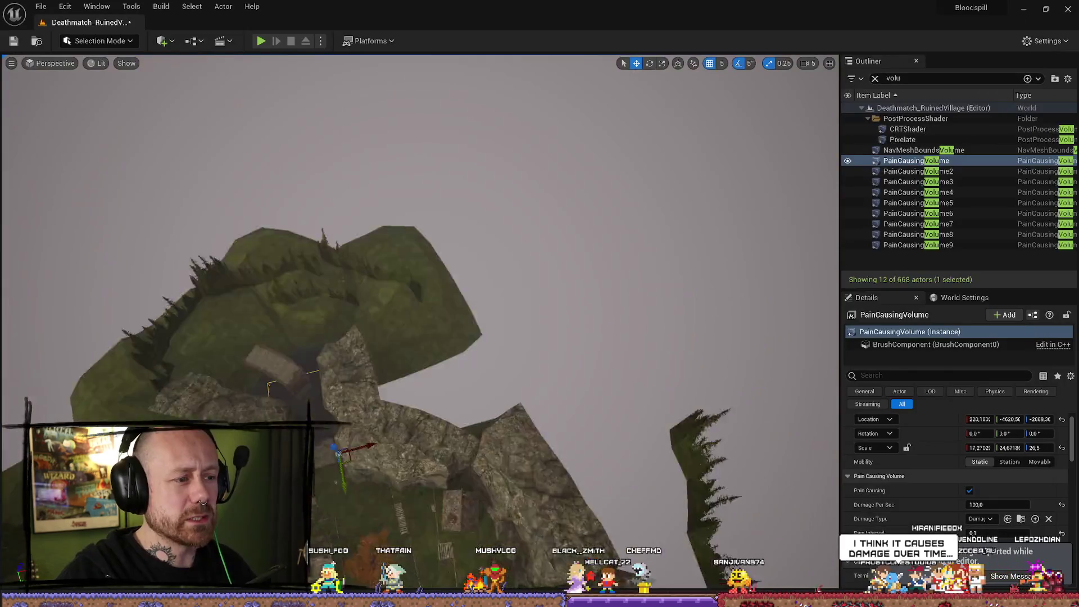
drag(458, 562, 458, 516)
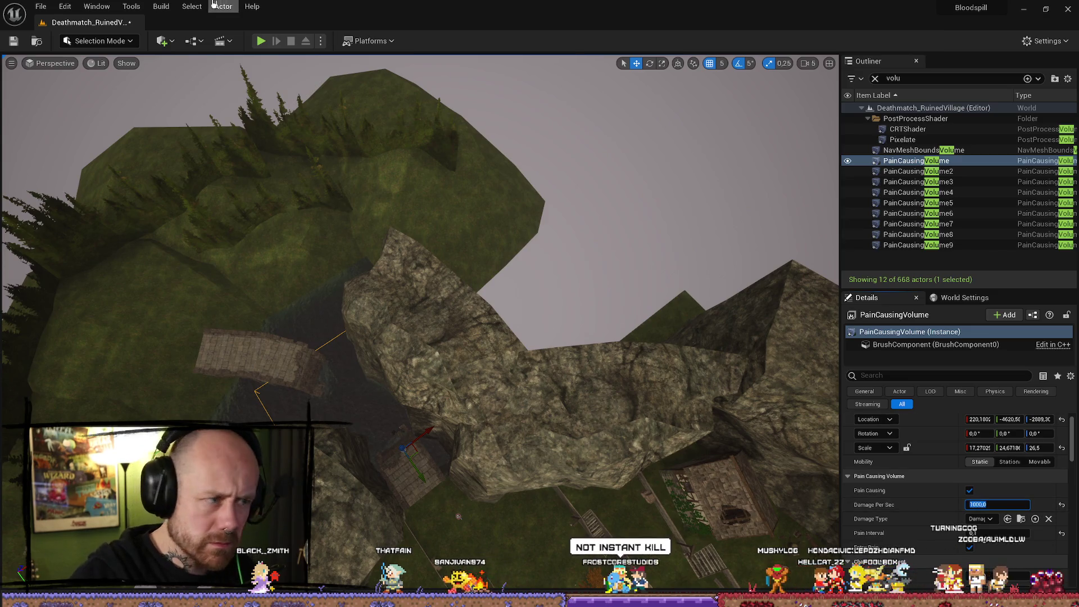
Run another playtest with the 1000 damage-per-second volume, then stop it
click(260, 45)
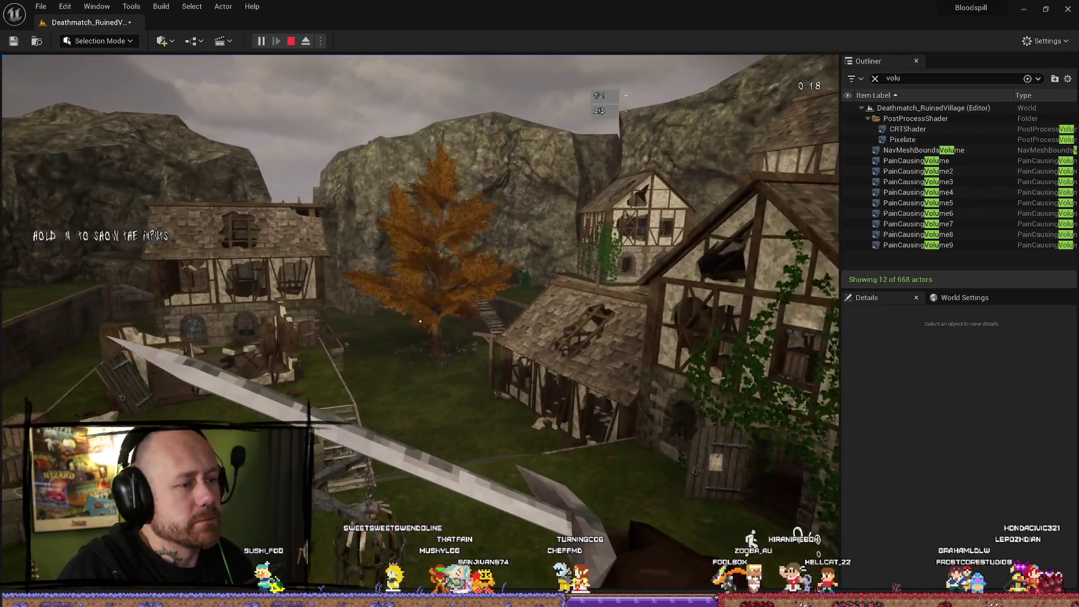
key(Escape)
Close the message log and save the level with File > Save All
click(1069, 8)
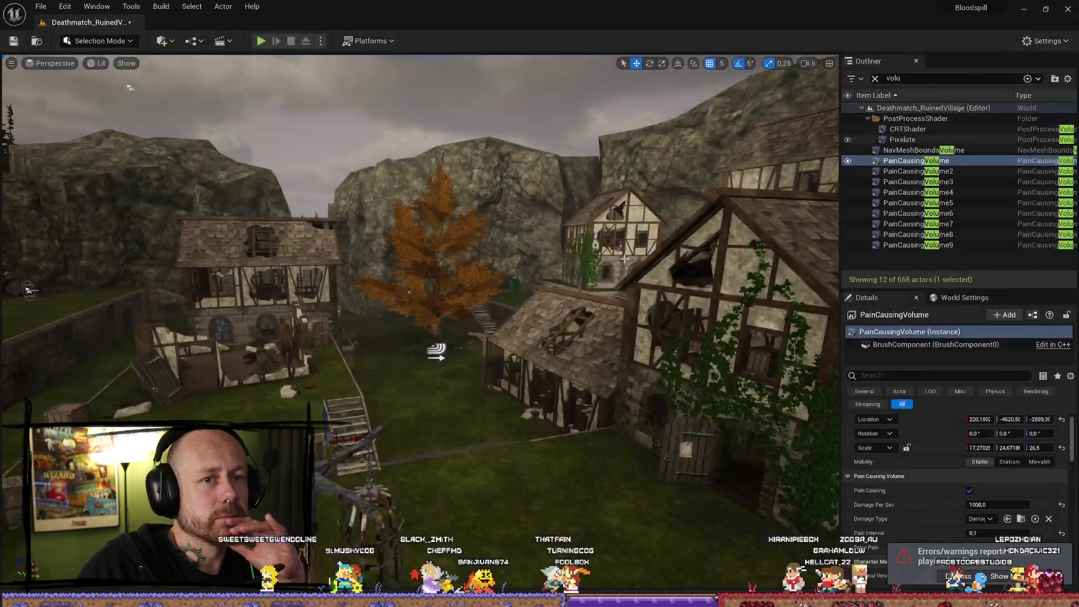
click(35, 8)
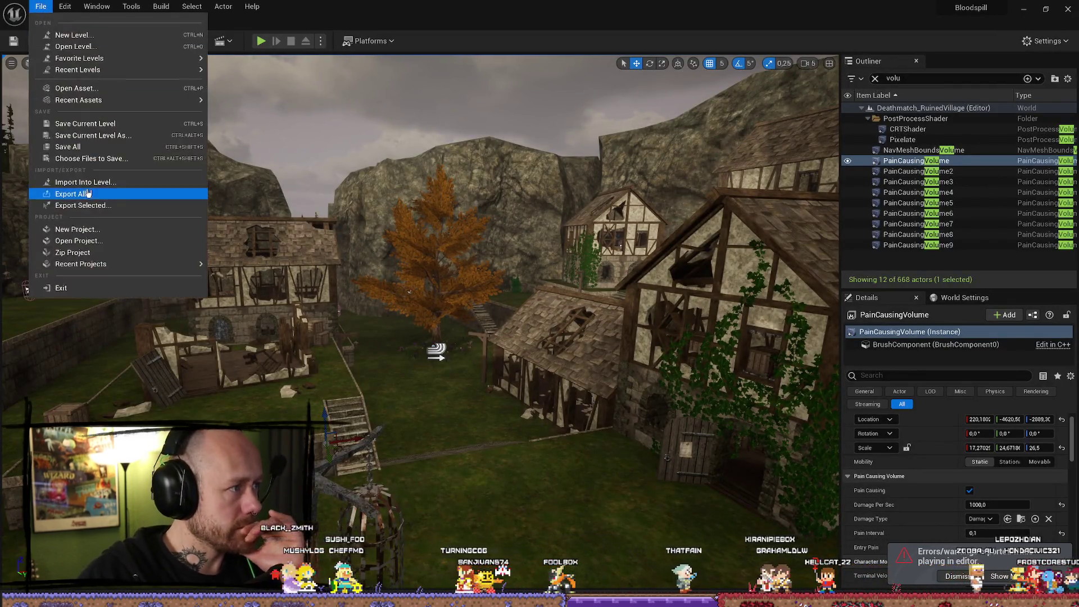
click(62, 149)
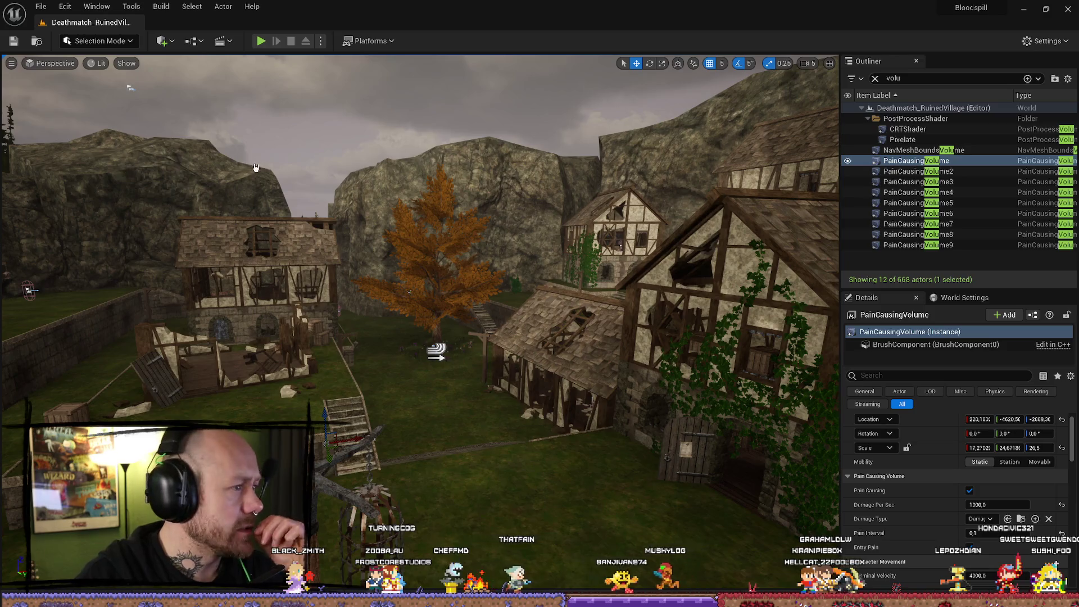
Move the Firefox window aside, pause the trailer, and scroll The Mailroom page to its demo download and back
drag(141, 152, 227, 51)
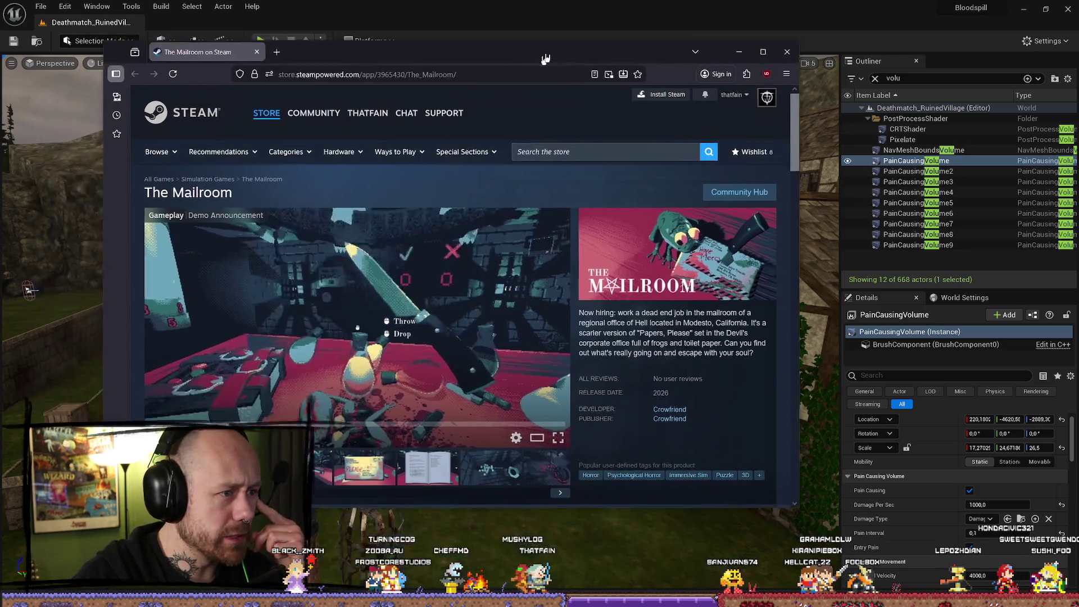
click(395, 351)
scroll(337, 354, down, 4)
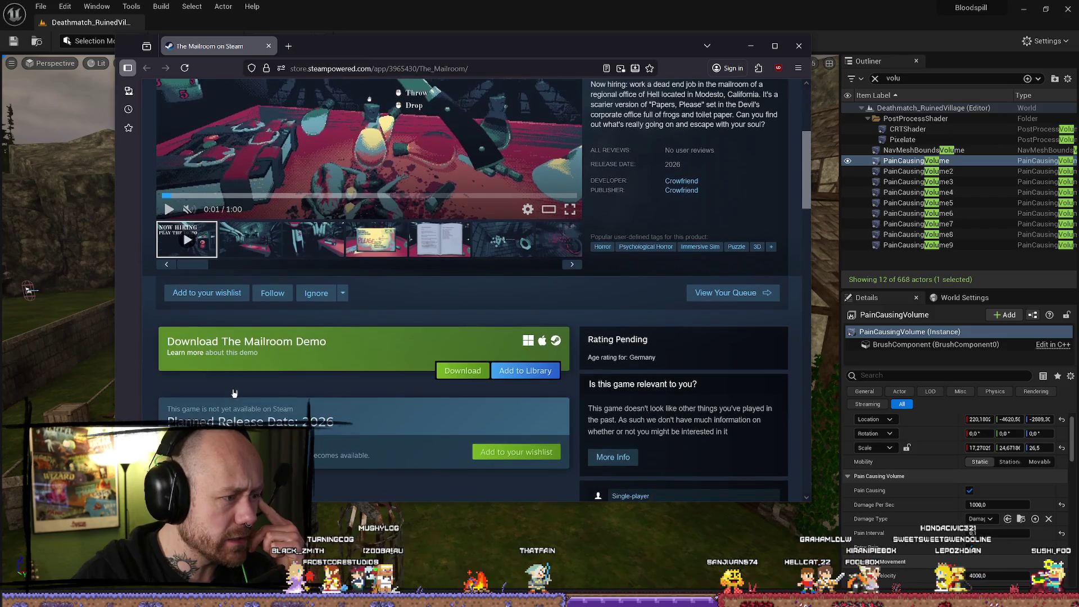
scroll(417, 318, up, 3)
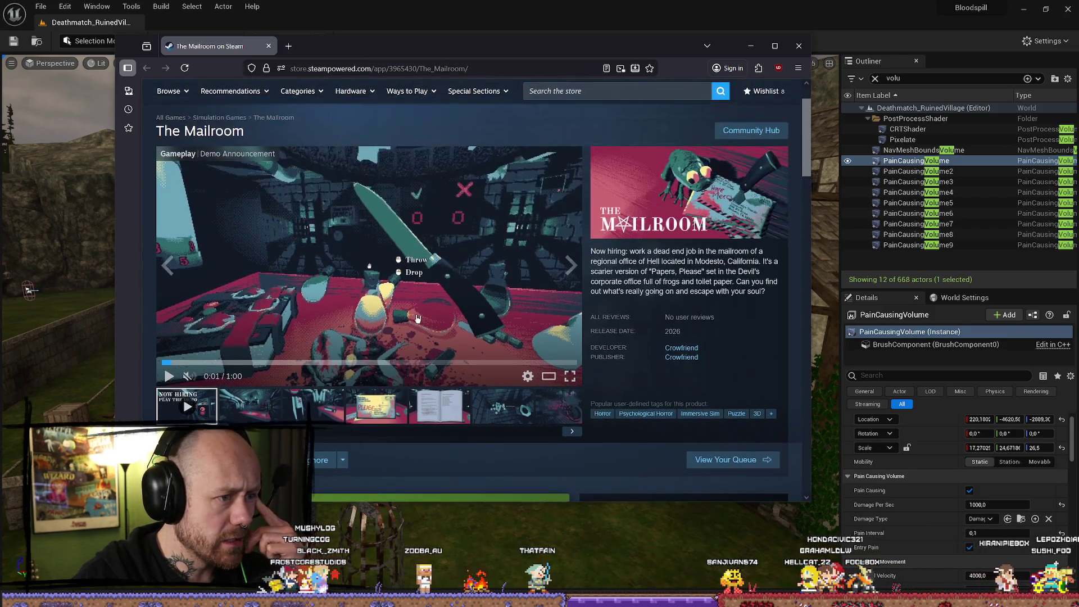
scroll(417, 318, down, 1)
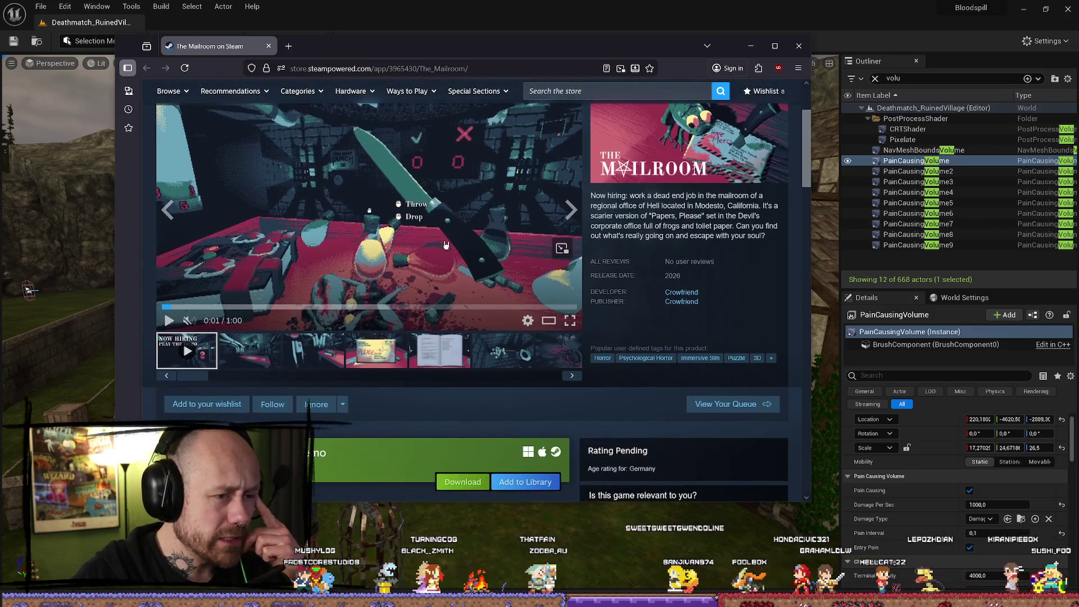
scroll(439, 254, up, 1)
scroll(439, 255, up, 1)
scroll(423, 268, down, 4)
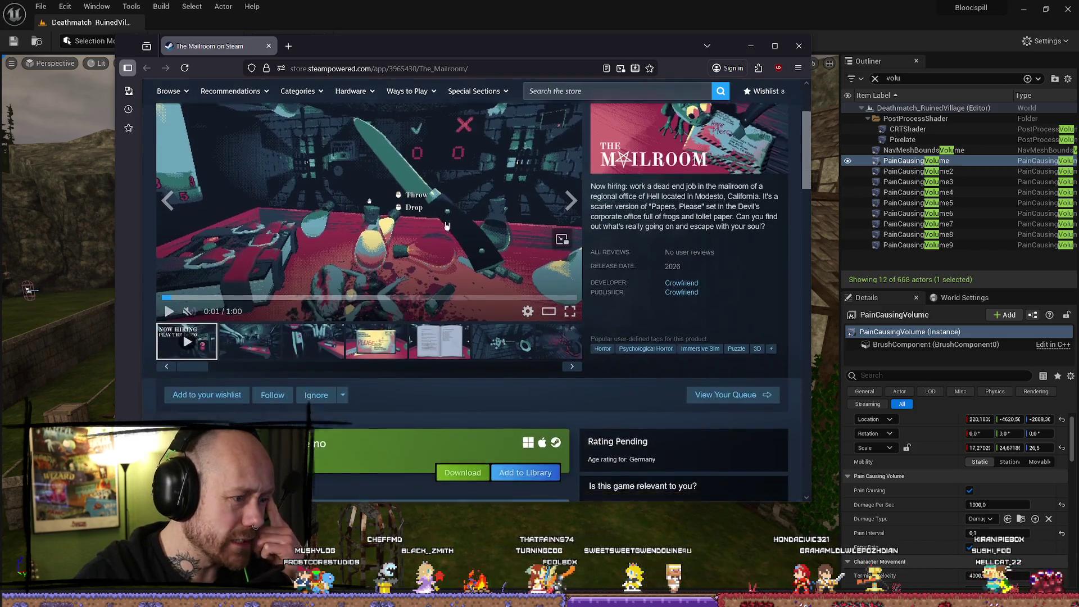
scroll(422, 268, up, 5)
key(ctrl+w)
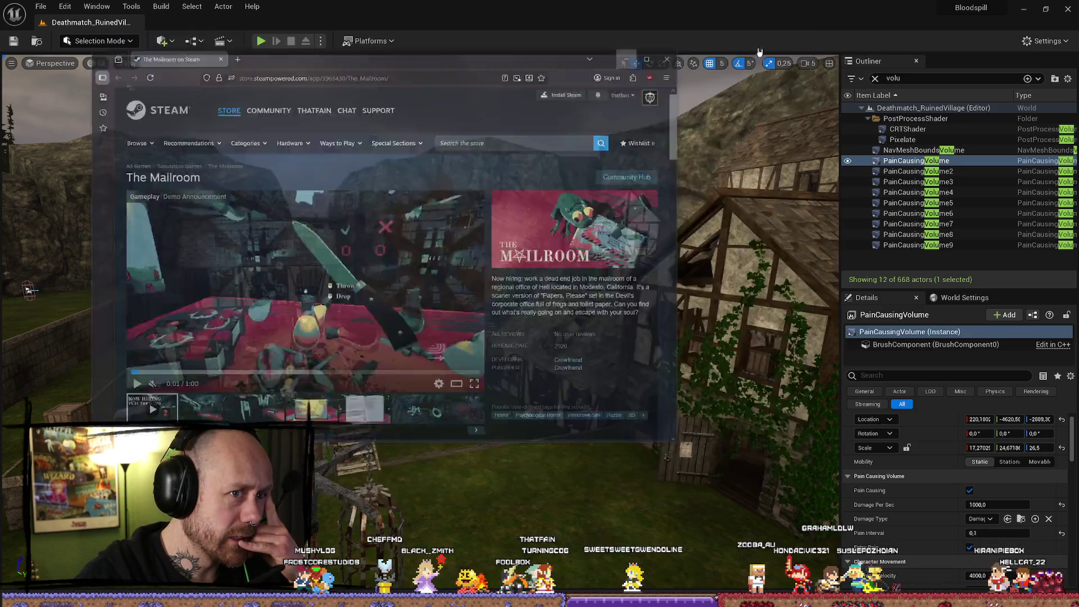